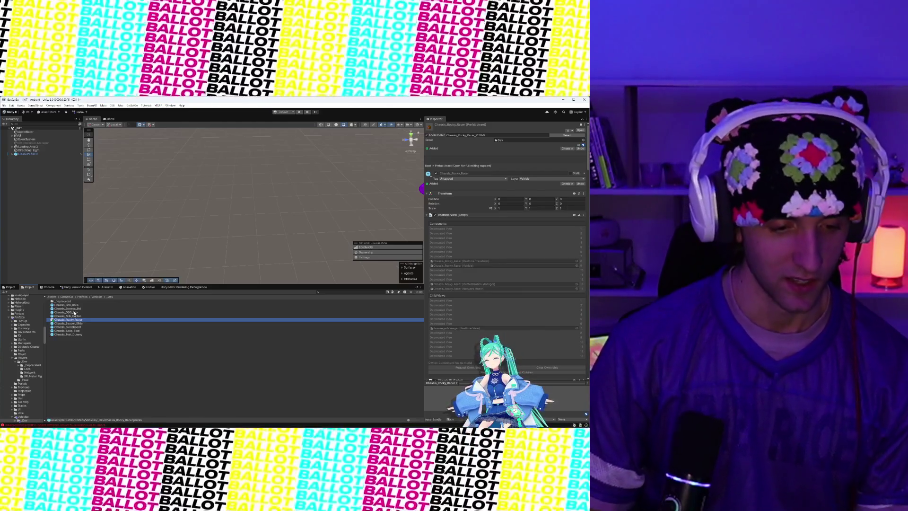
# Open the Chassis_Rocky_Racer prefab in Prefab Mode and zoom in on its orange body.
pyautogui.doubleClick(75, 321)
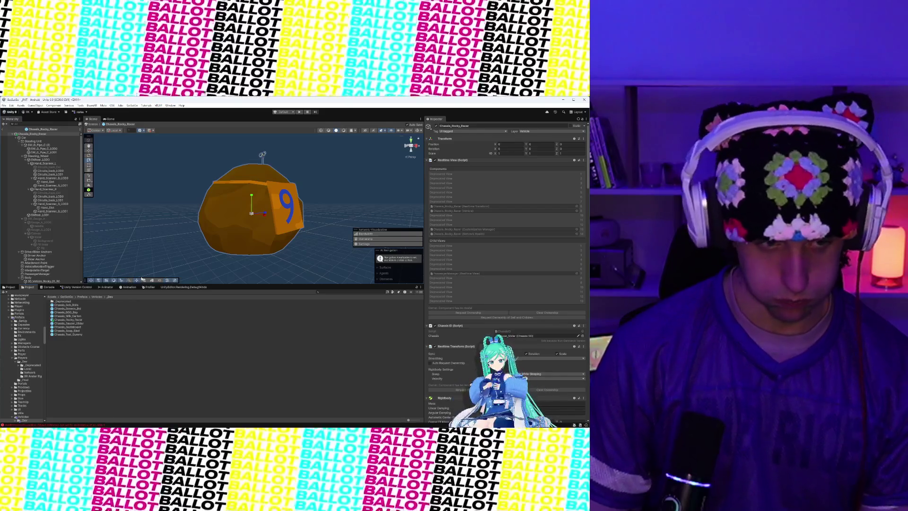
pyautogui.scroll(5, 196, 214)
pyautogui.scroll(-5, 234, 197)
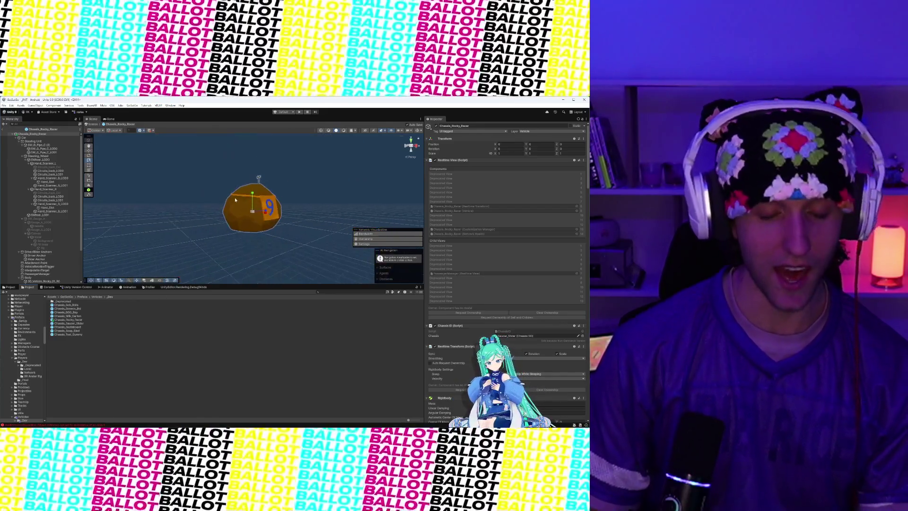
pyautogui.scroll(2, 303, 194)
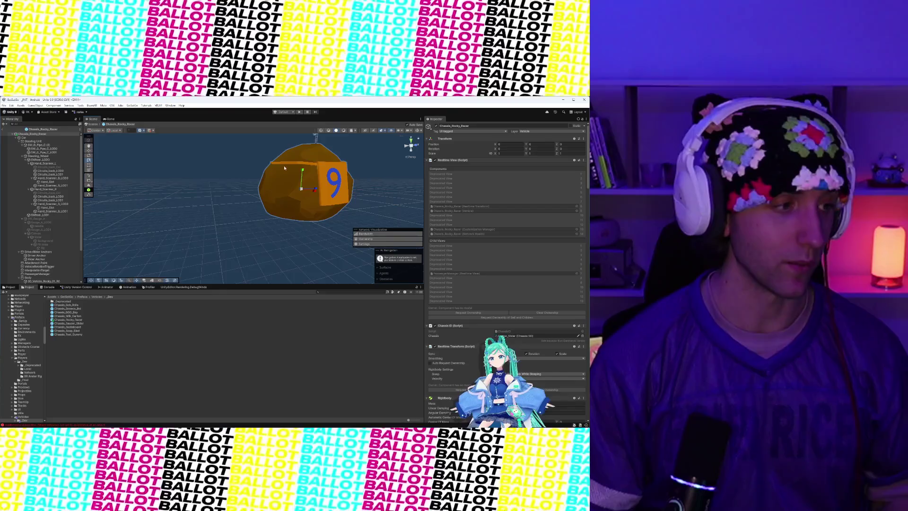
# Orbit the Scene view so the chassis's blue 9 face points toward the camera.
pyautogui.moveTo(284, 168)
pyautogui.mouseDown()
pyautogui.moveTo(291, 220)
pyautogui.moveTo(247, 222)
pyautogui.mouseUp()
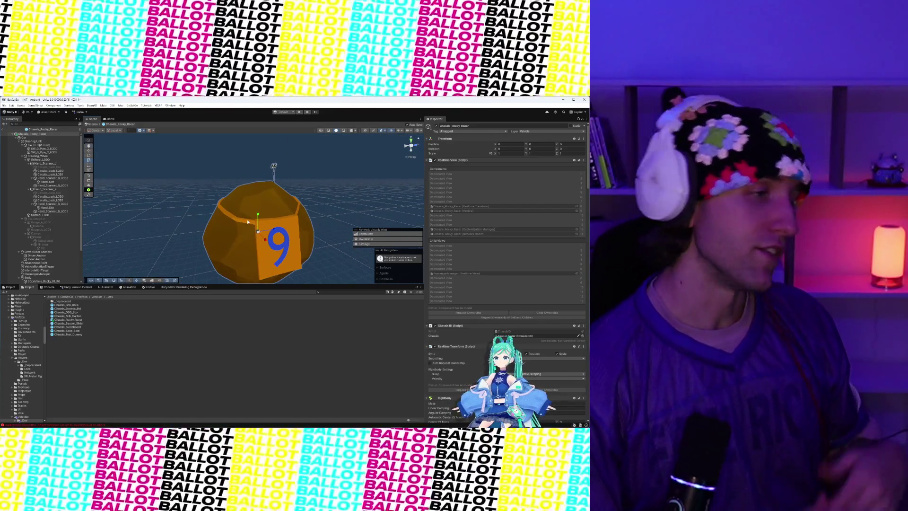